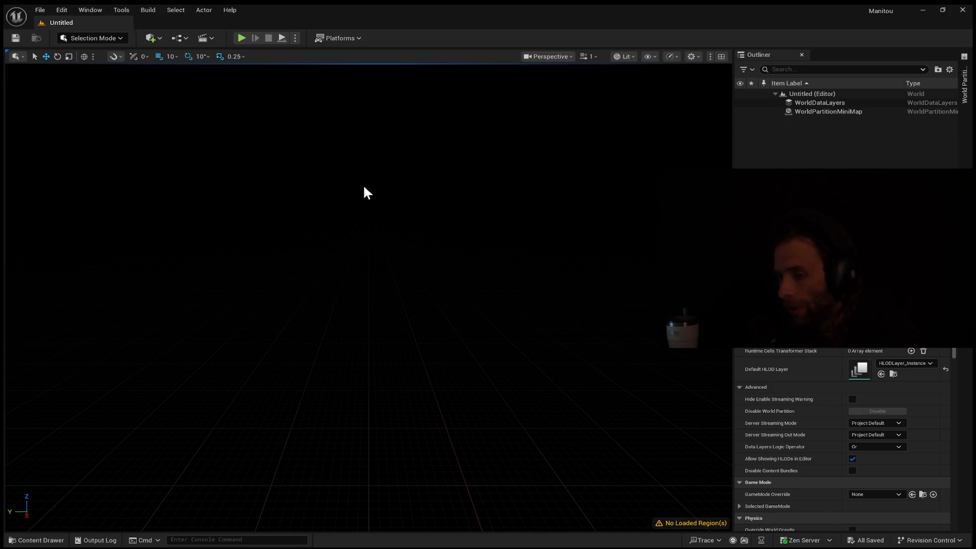
Add a Directional Light, Exponential Height Fog, Sky Atmosphere, Sky Light and Volumetric Cloud.
key("ctrl+v")
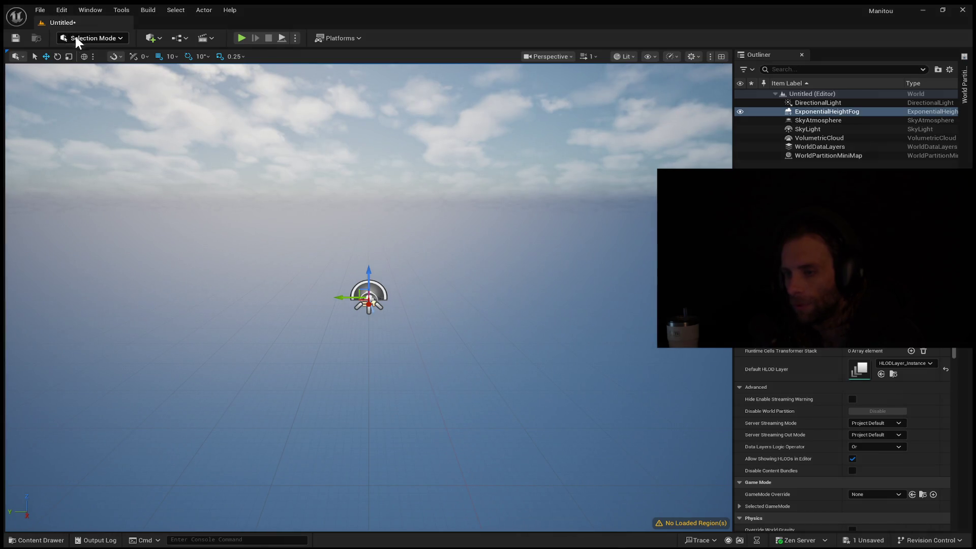
Switch to Landscape Mode with Shift+2 to show the New Landscape panel and preview grid.
key("shift+2")
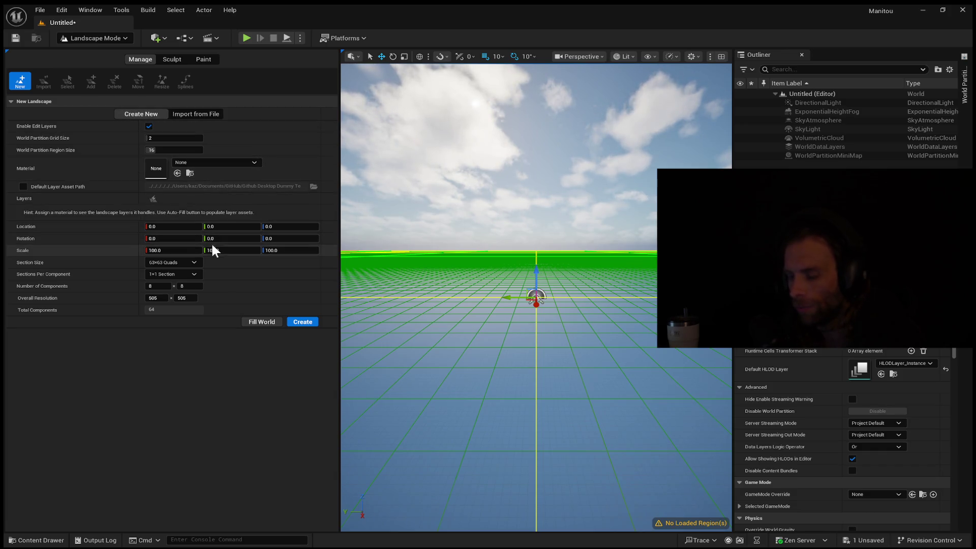
Enter an X resolution of 8065 and set 44 components along X.
left_click(158, 298)
type("8065")
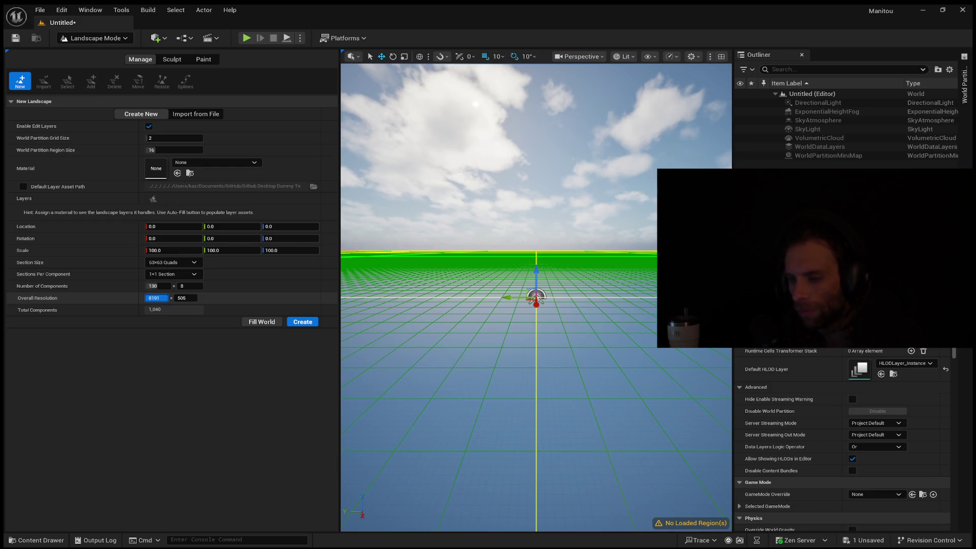
left_click_drag(150, 288, 158, 289)
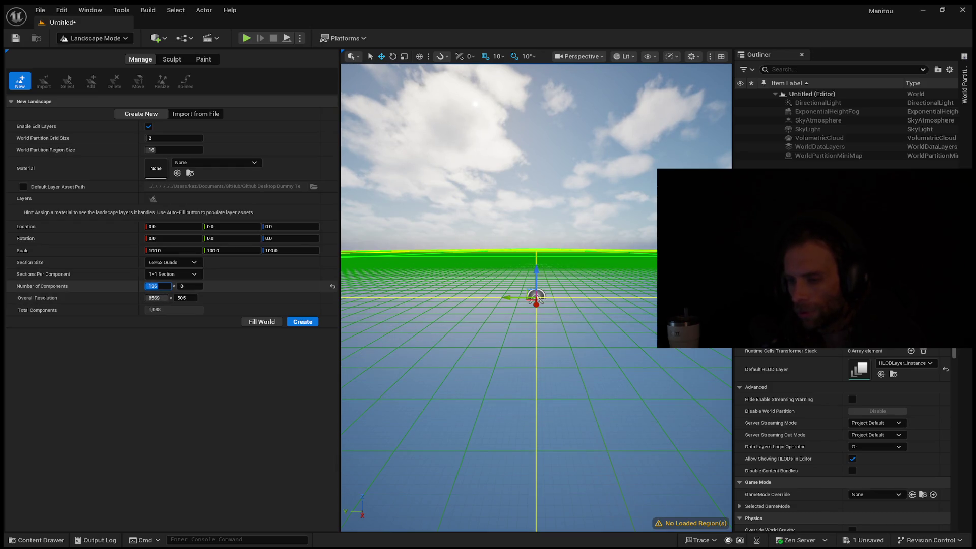
type("44")
key("Return")
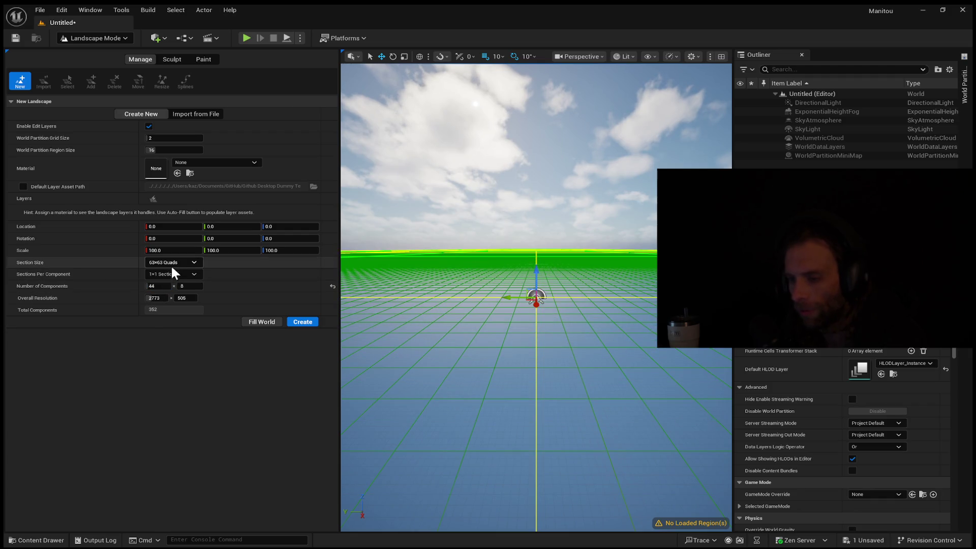
Try 127×127 quad sections, then use 255×255 sections and drag the X component count upward.
left_click(171, 262)
left_click(170, 310)
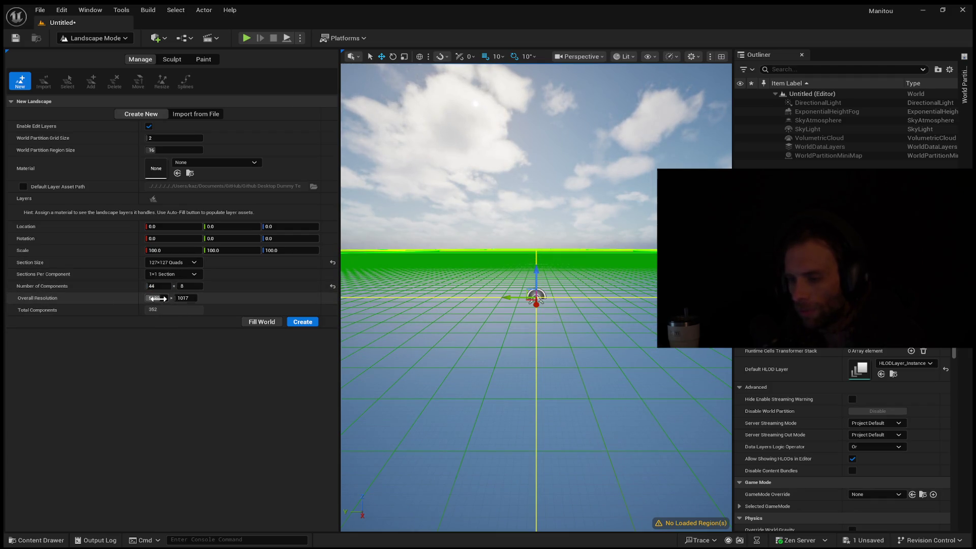
left_click_drag(155, 298, 187, 299)
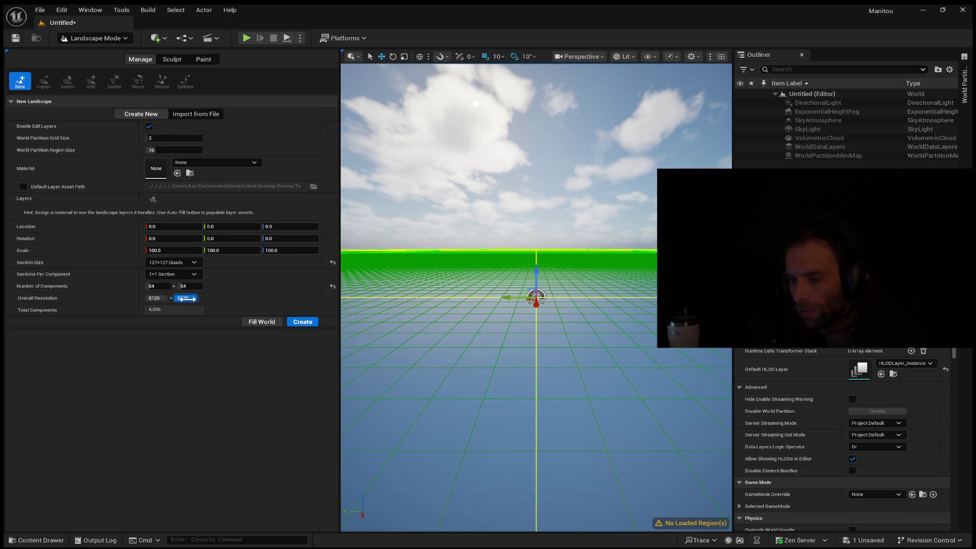
left_click(170, 263)
left_click(167, 319)
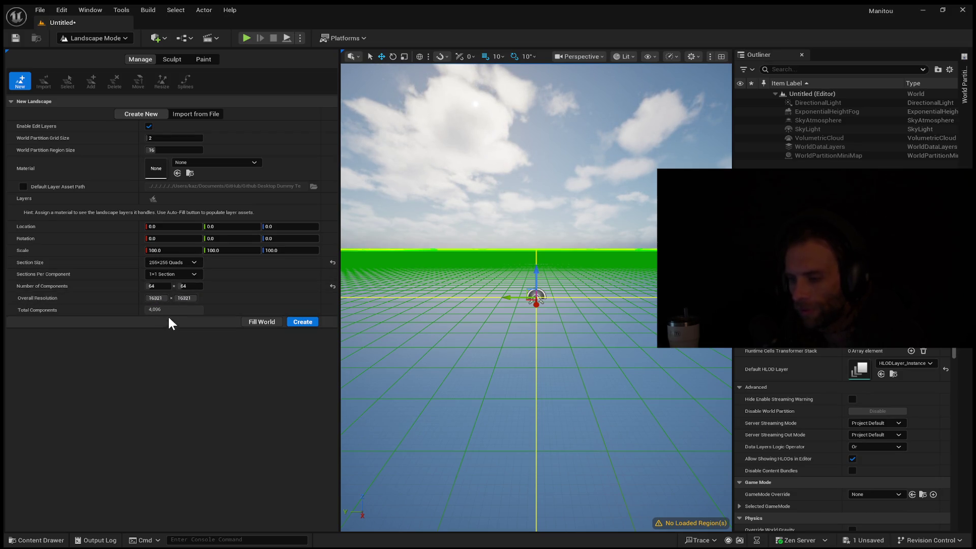
mouse_move(155, 299)
left_mouse_down()
mouse_move(145, 299)
mouse_move(164, 286)
left_mouse_up()
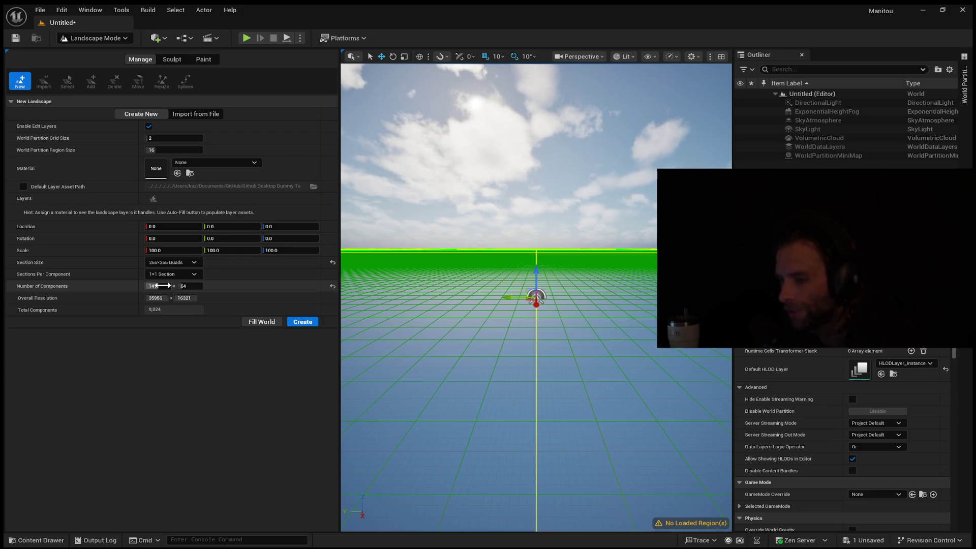
mouse_move(163, 285)
left_mouse_down()
mouse_move(198, 286)
mouse_move(159, 287)
left_mouse_up()
Set 256 components on both axes and use 2×2 sections per component.
left_click(190, 286)
type("256")
key("Return")
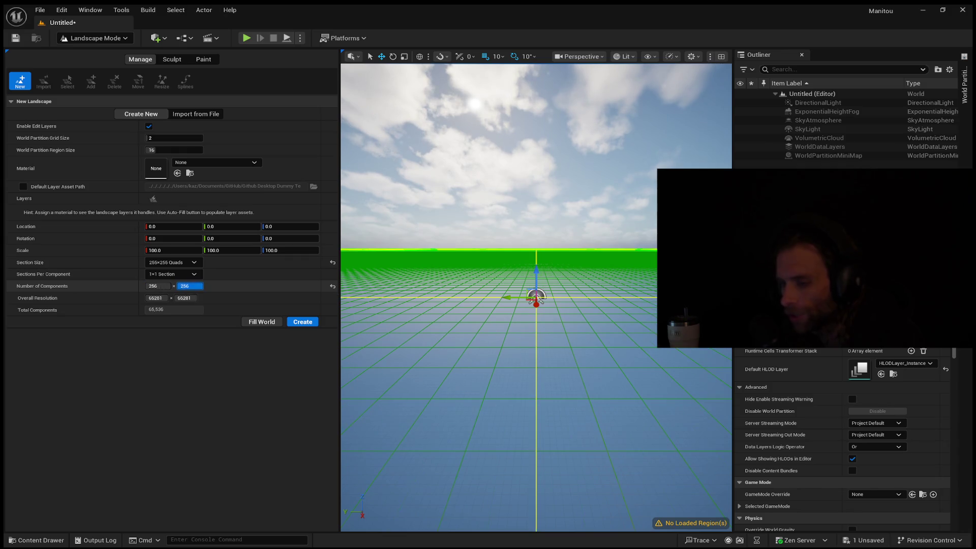
left_click(184, 273)
left_click(183, 286)
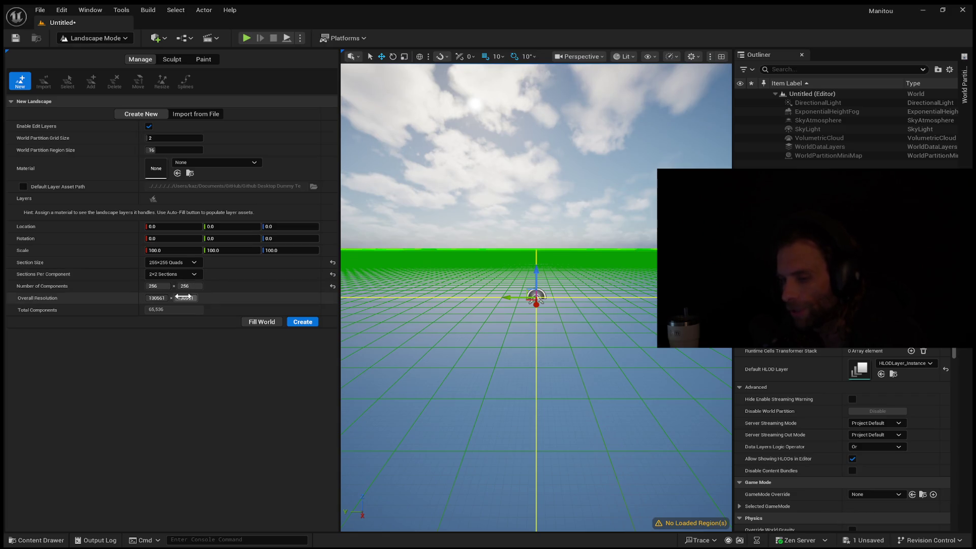
Set the Number of Components to 140 for both X and Y.
left_click_drag(158, 286, 145, 287)
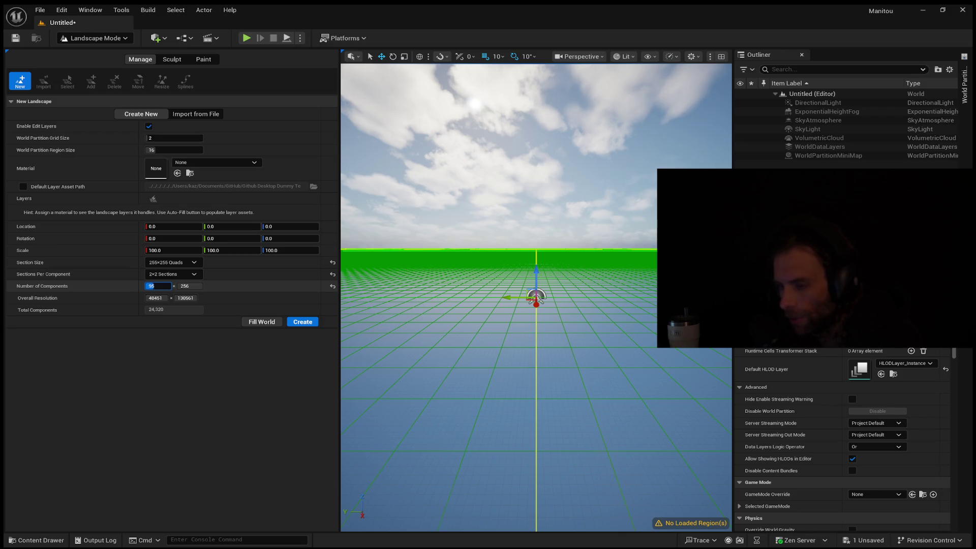
left_click(166, 287)
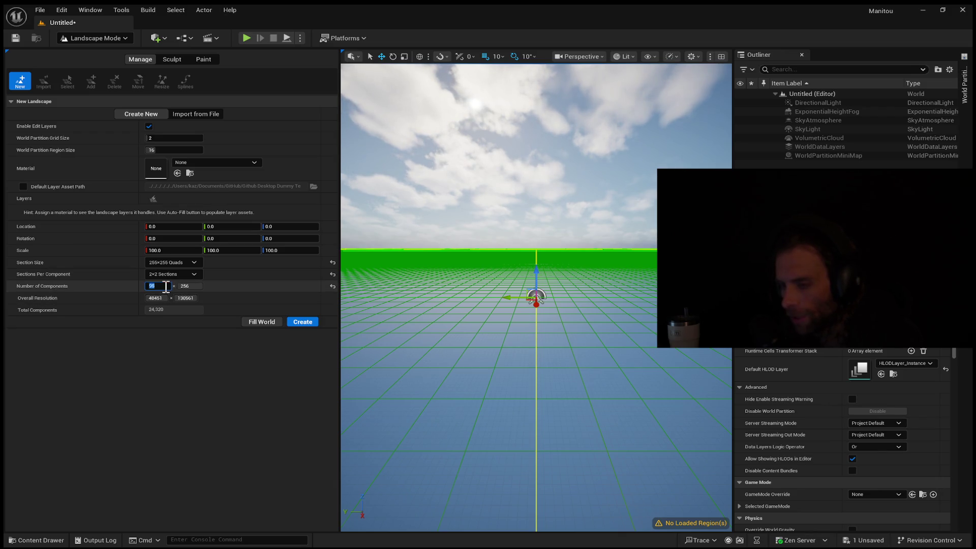
type("140")
key("Tab")
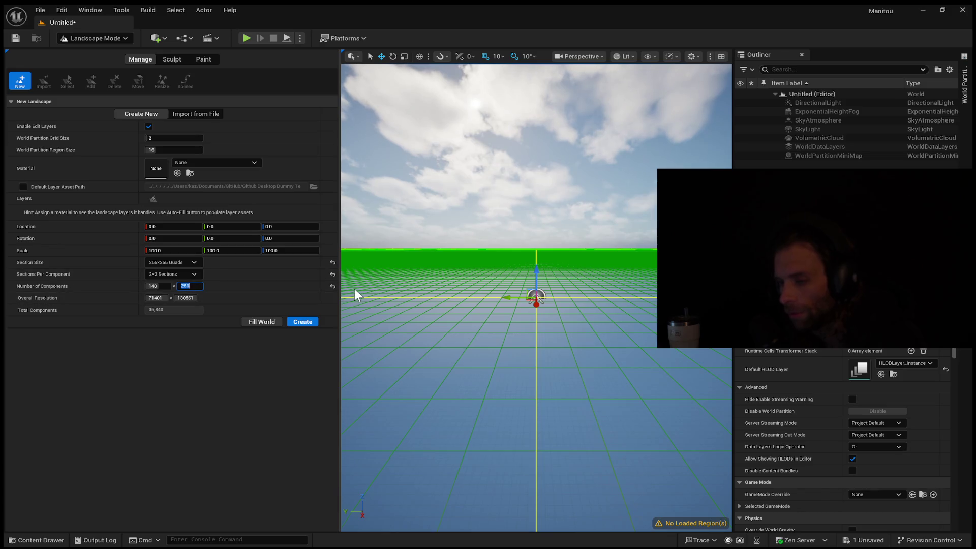
type("140")
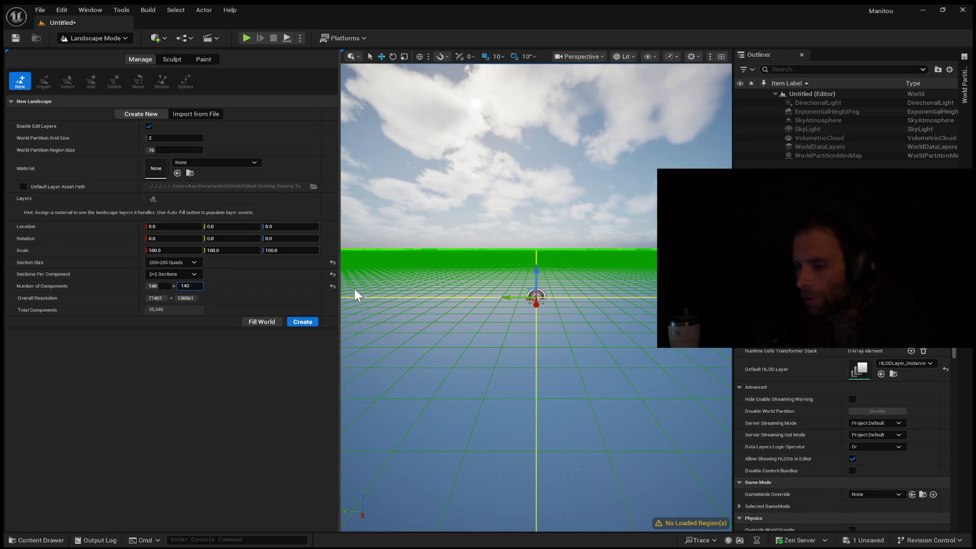
key("Return")
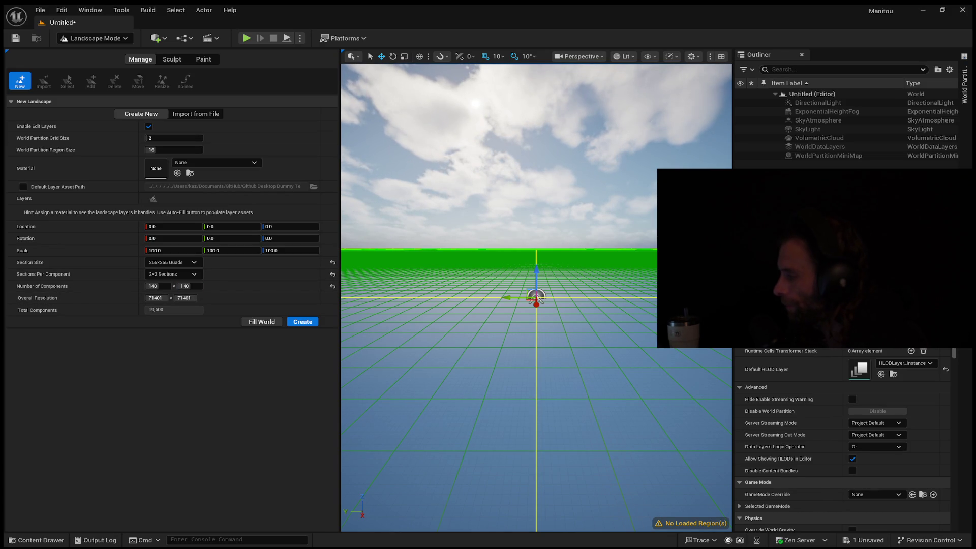
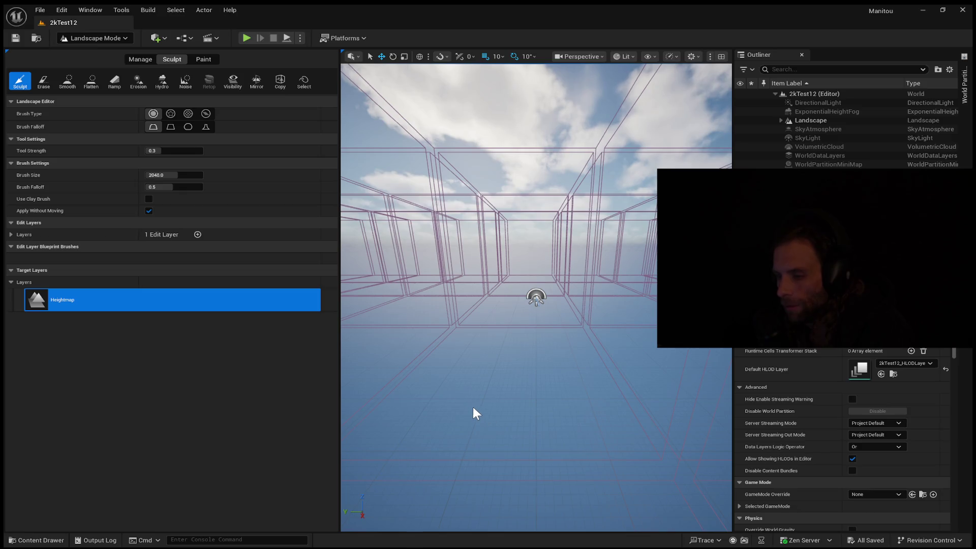
Widen the viewport, tilt down onto the ground grid, and show the 2kTest12 World Partition map.
mouse_move(339, 89)
left_mouse_down()
mouse_move(102, 104)
mouse_move(119, 108)
left_mouse_up()
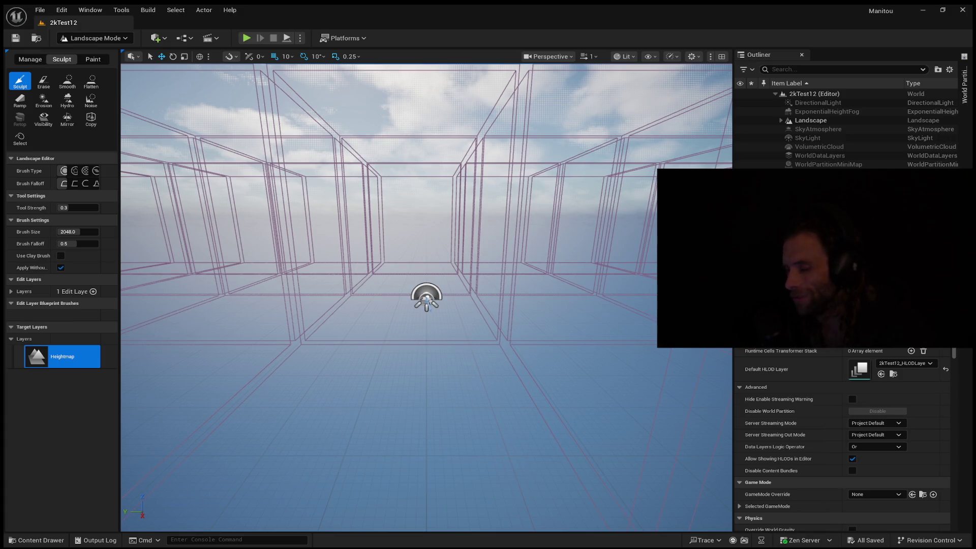
left_click_drag(421, 325, 420, 324)
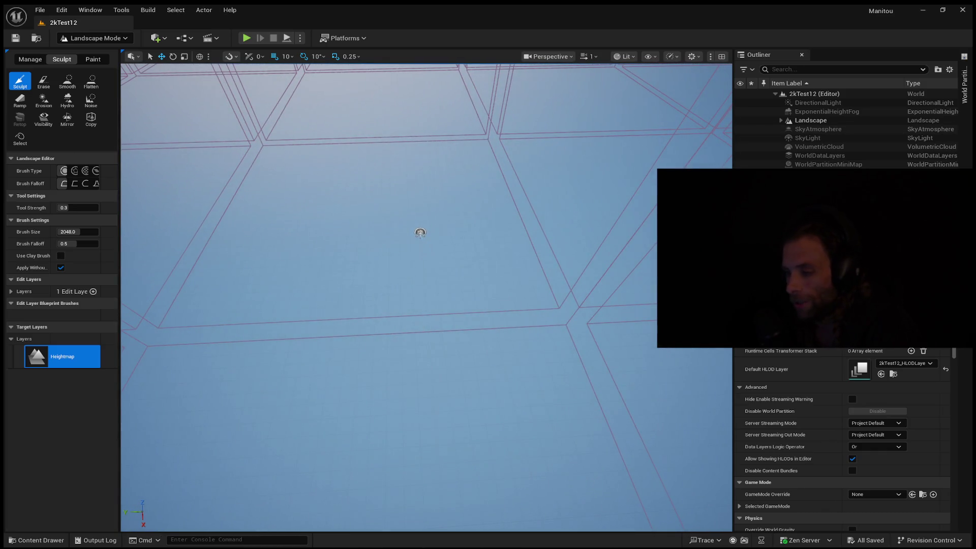
left_click(965, 96)
Switch to the Lvl_ThirdPerson level and select SM_SkySphere under the Outliner's Lighting folder.
scroll(834, 323, "down", 3)
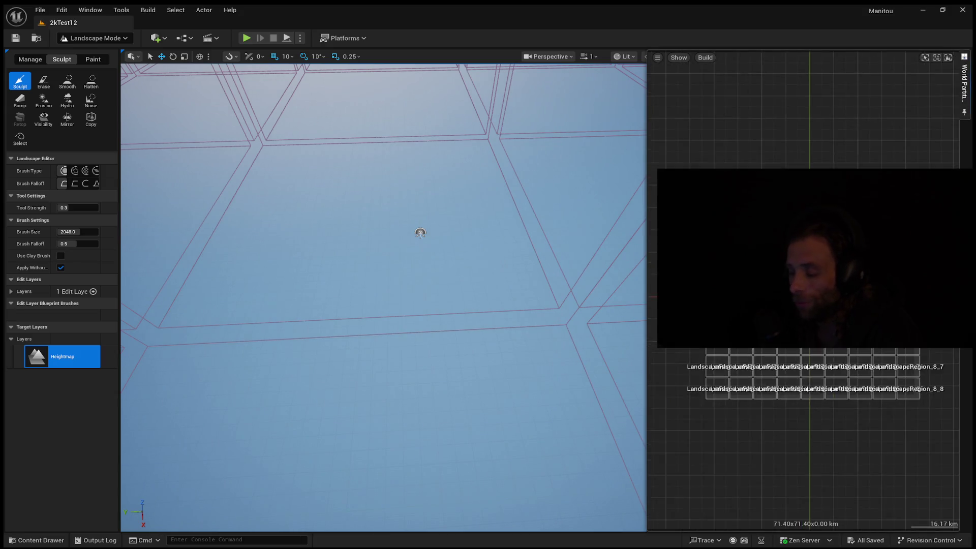
scroll(834, 322, "up", 3)
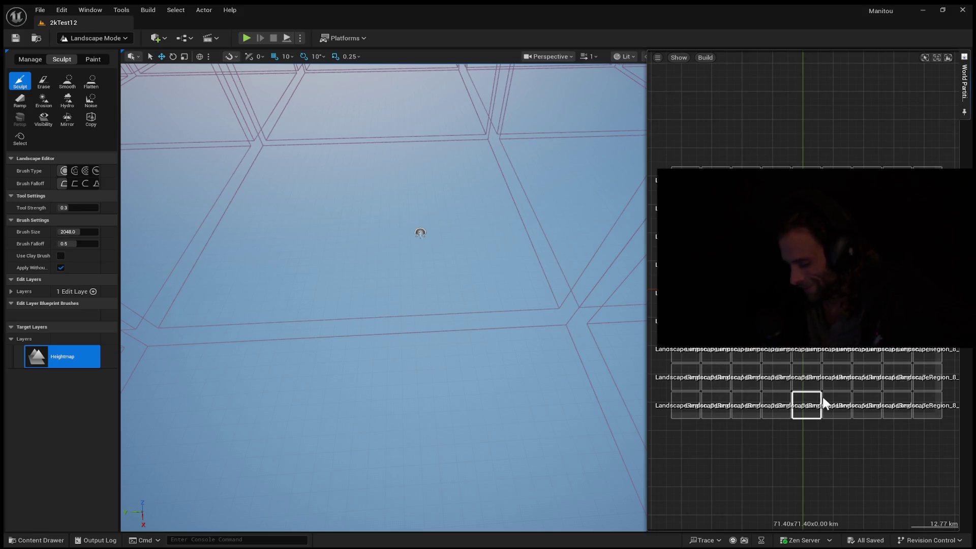
left_click(40, 9)
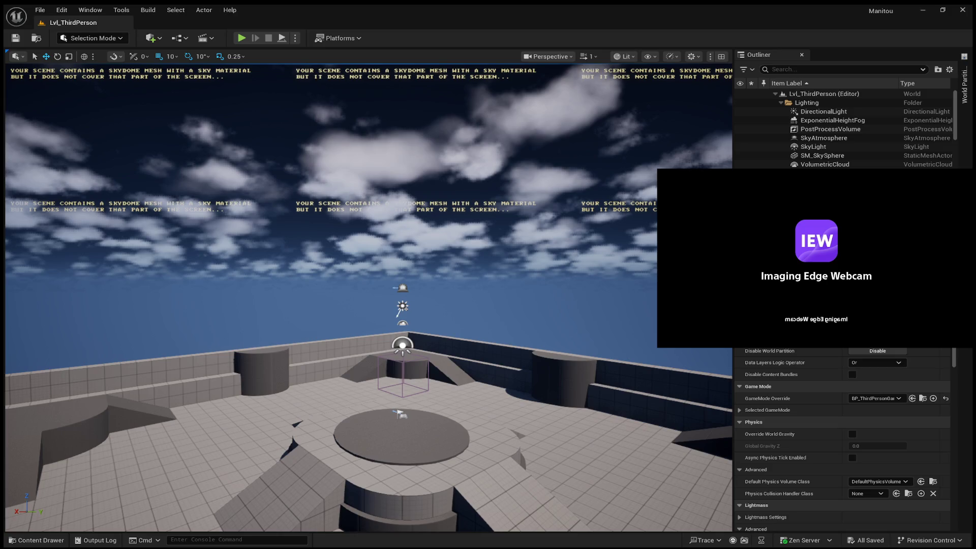
left_click(56, 86)
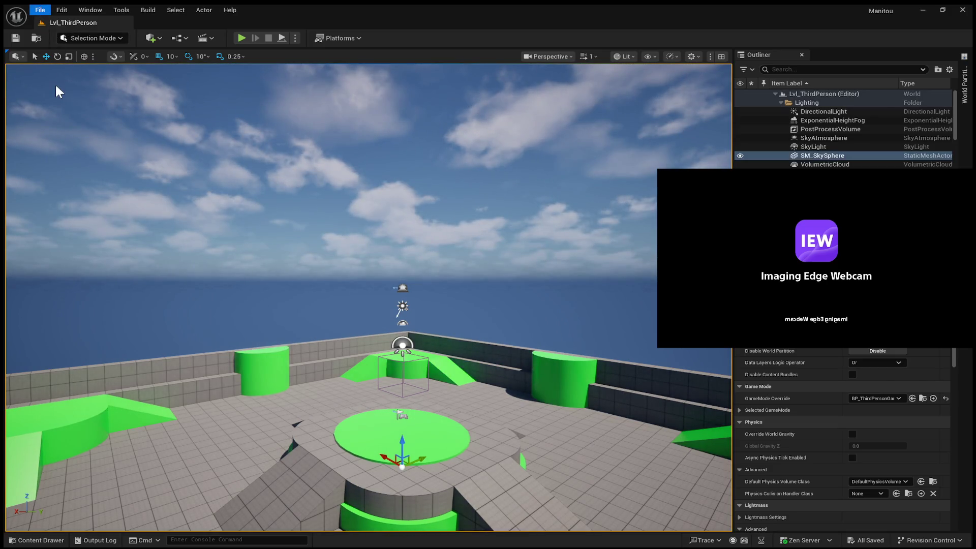